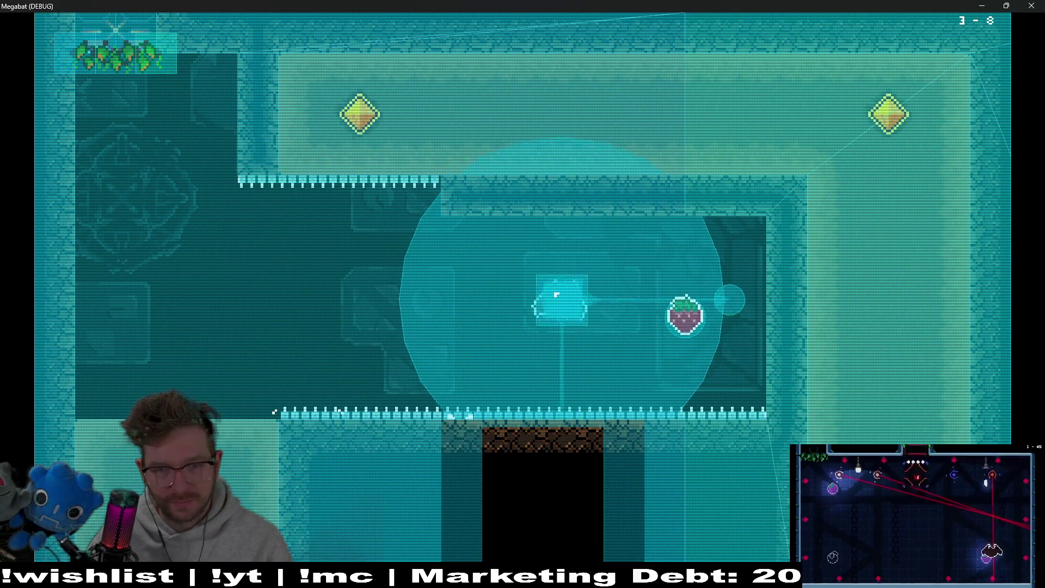
# Fly the bat through the strawberry, down a room and back, then across both yellow diamonds
pyautogui.press('Left')
pyautogui.press('Left')
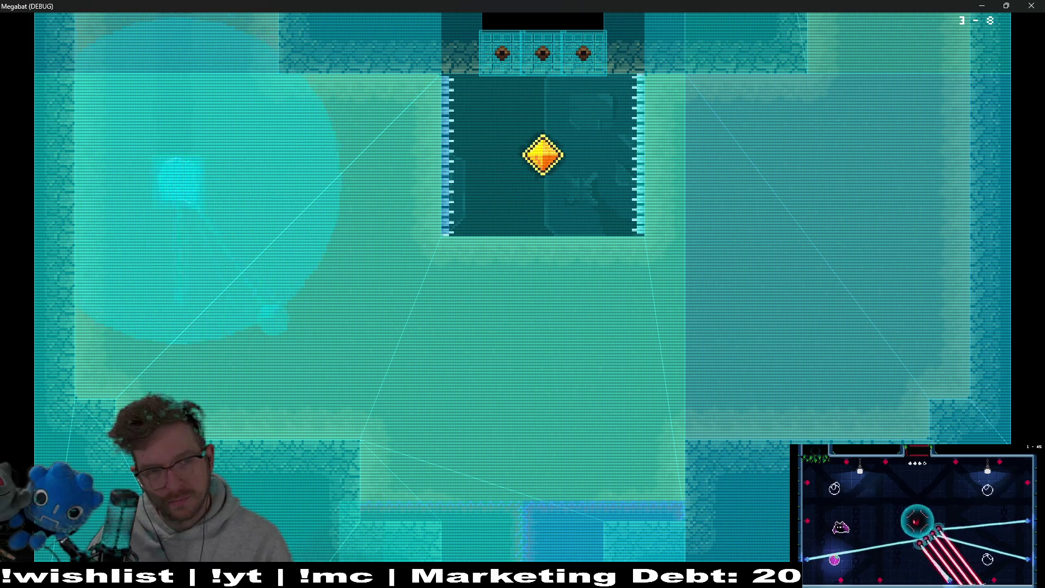
pyautogui.press('Right')
pyautogui.press('Up')
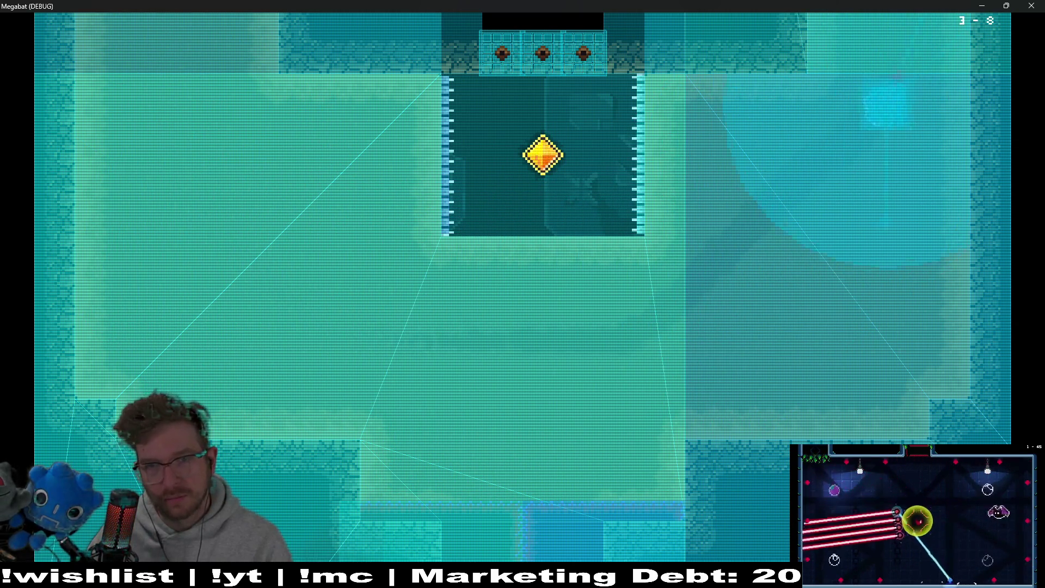
pyautogui.press('Left')
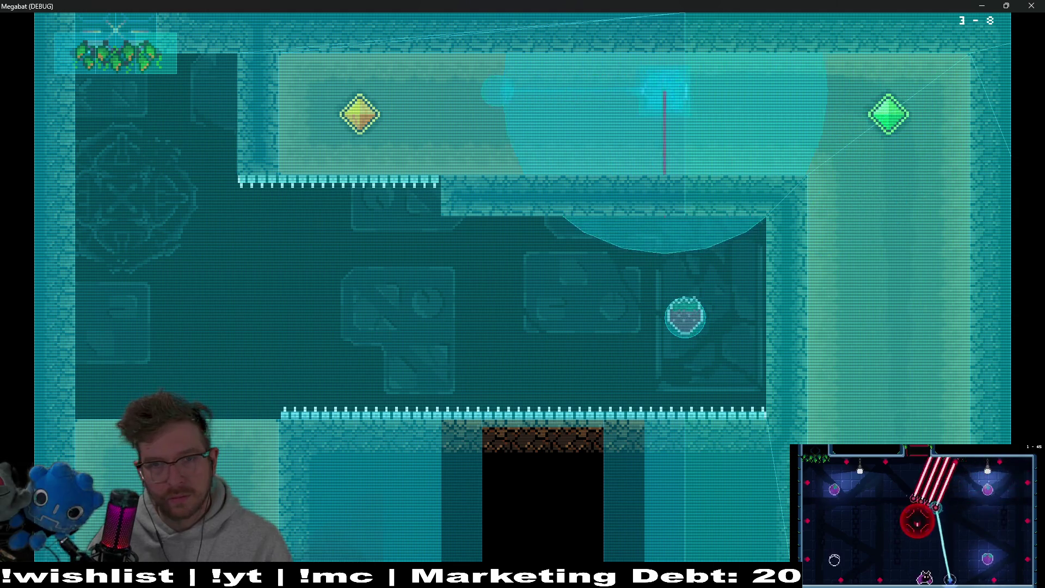
pyautogui.press('Right')
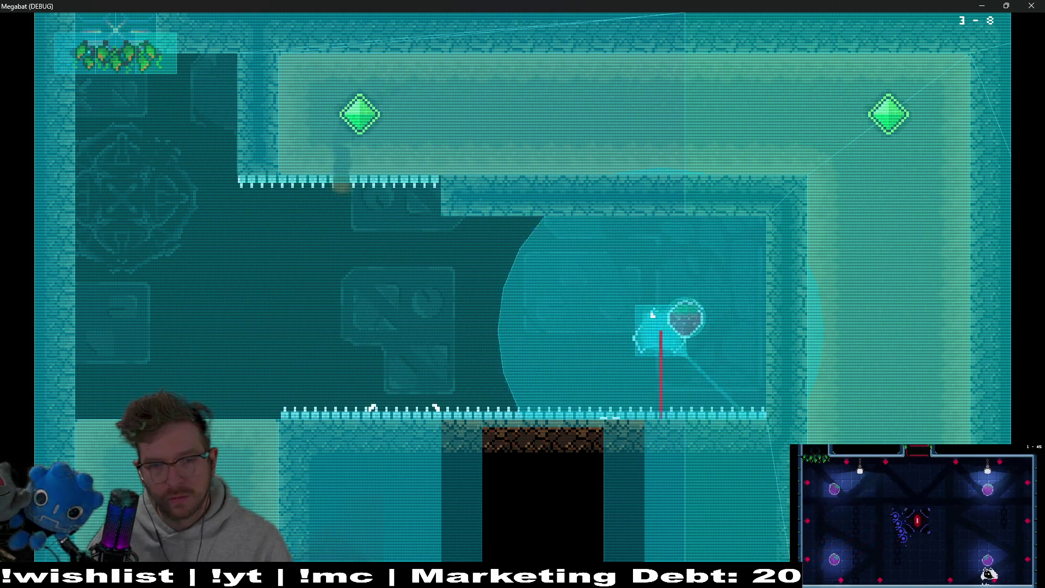
pyautogui.press('Left')
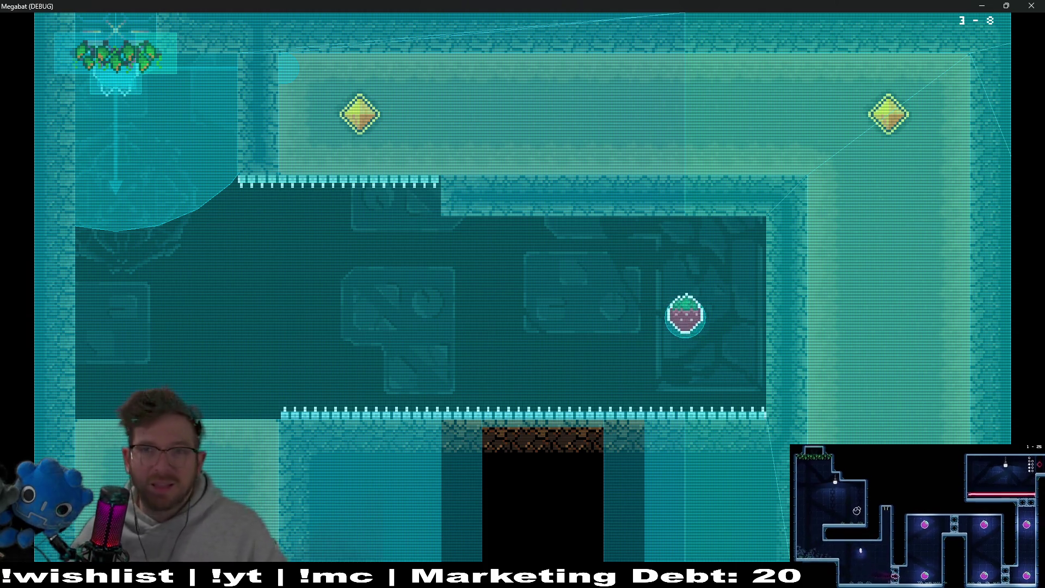
# Close the running Megabat debug game
pyautogui.click(1032, 6)
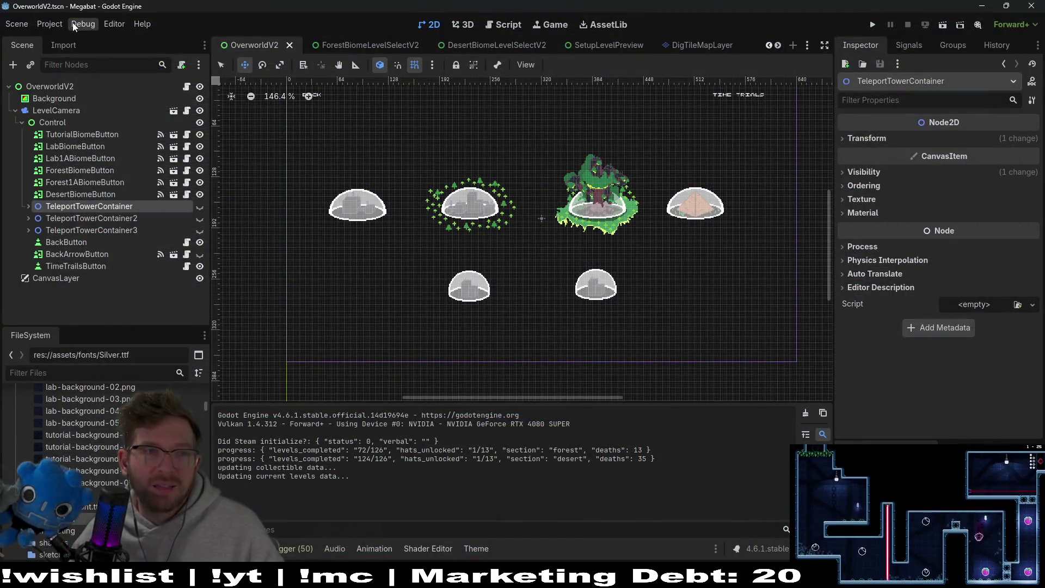
pyautogui.click(74, 24)
pyautogui.click(114, 24)
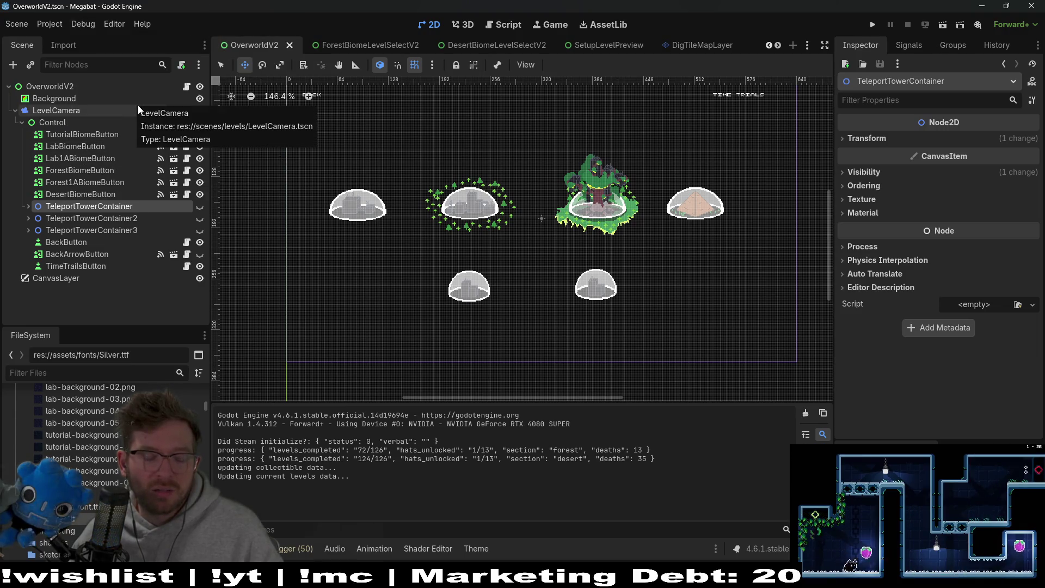
# Quick-open Level_3_7.tscn by searching for level_3_7
pyautogui.hotkey('alt', 'shift', 'o')
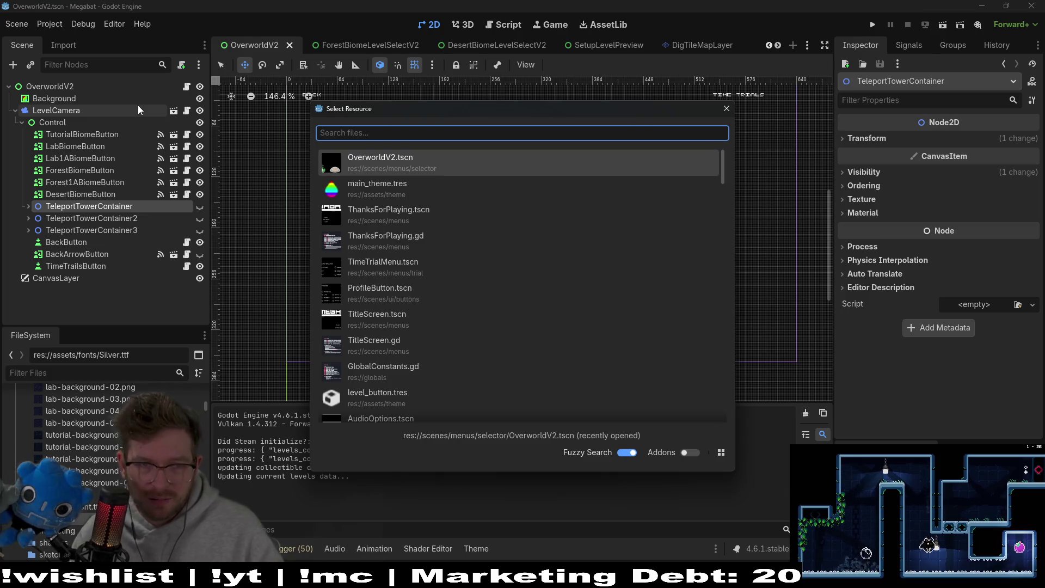
pyautogui.write('lab')
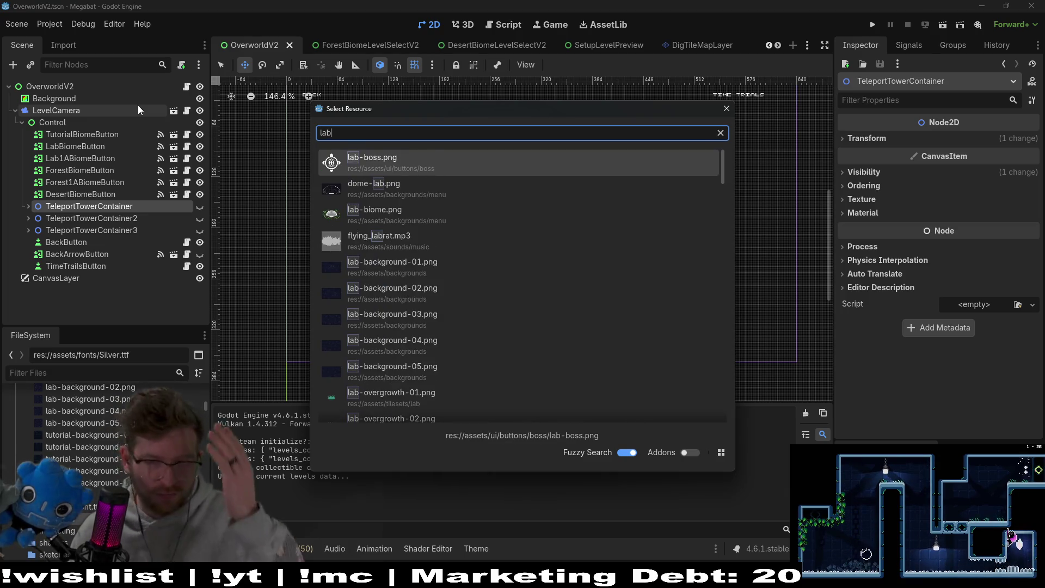
pyautogui.press('BackSpace')
pyautogui.press('BackSpace')
pyautogui.press('BackSpace')
pyautogui.write('desert')
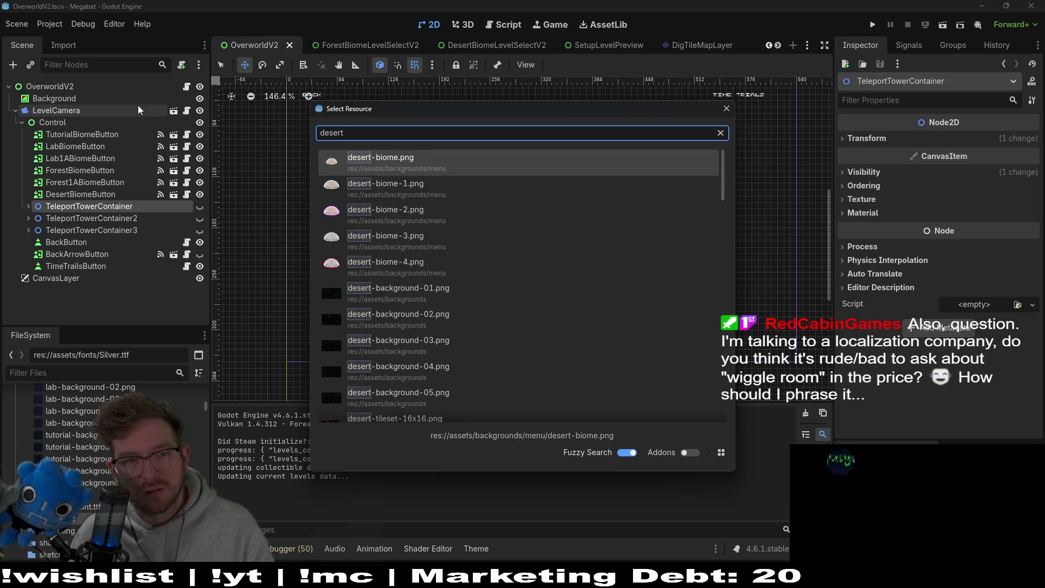
pyautogui.press('BackSpace')
pyautogui.press('BackSpace')
pyautogui.press('BackSpace')
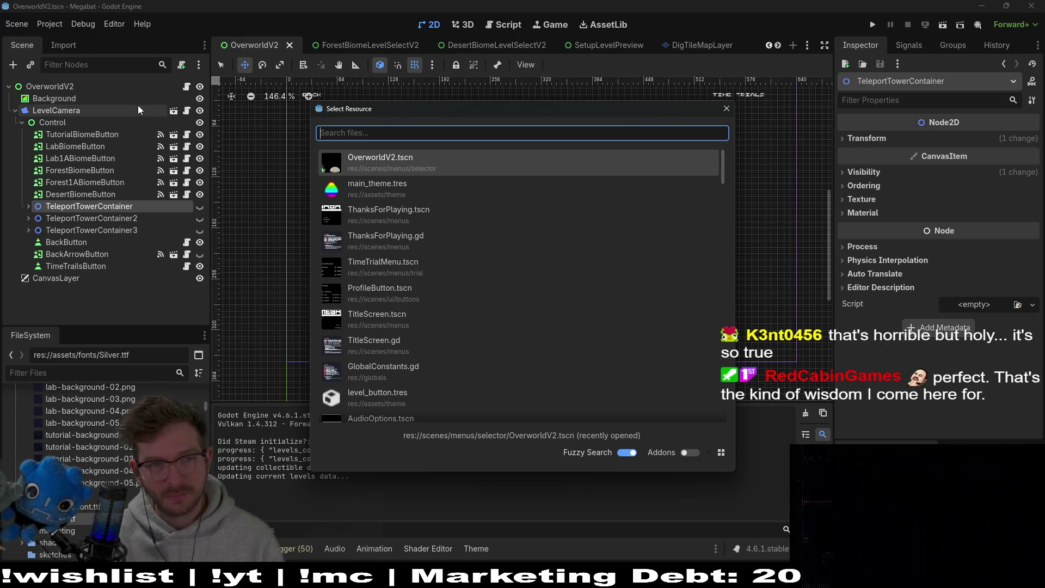
pyautogui.write('level')
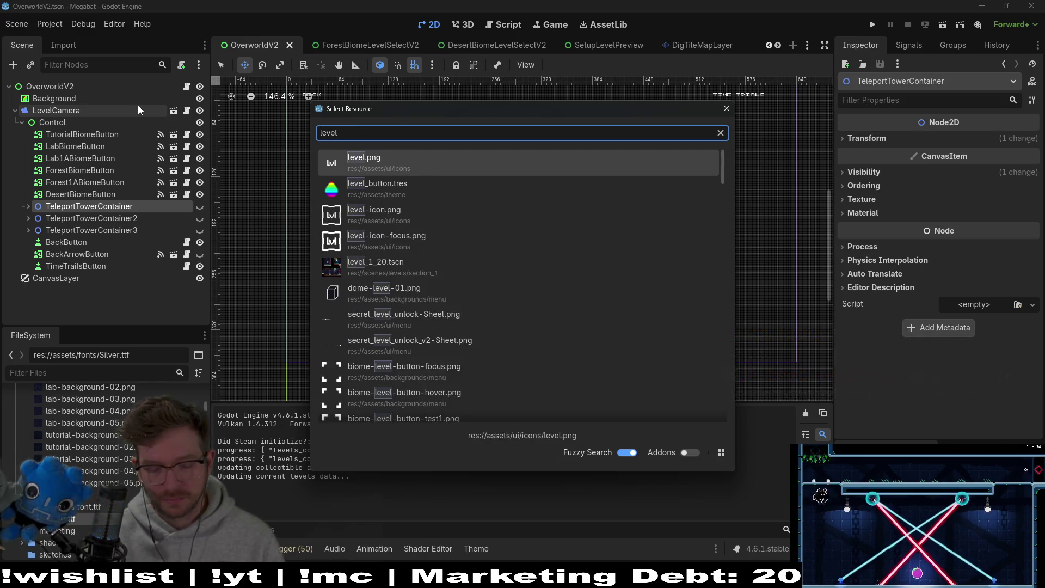
pyautogui.write('_3_8')
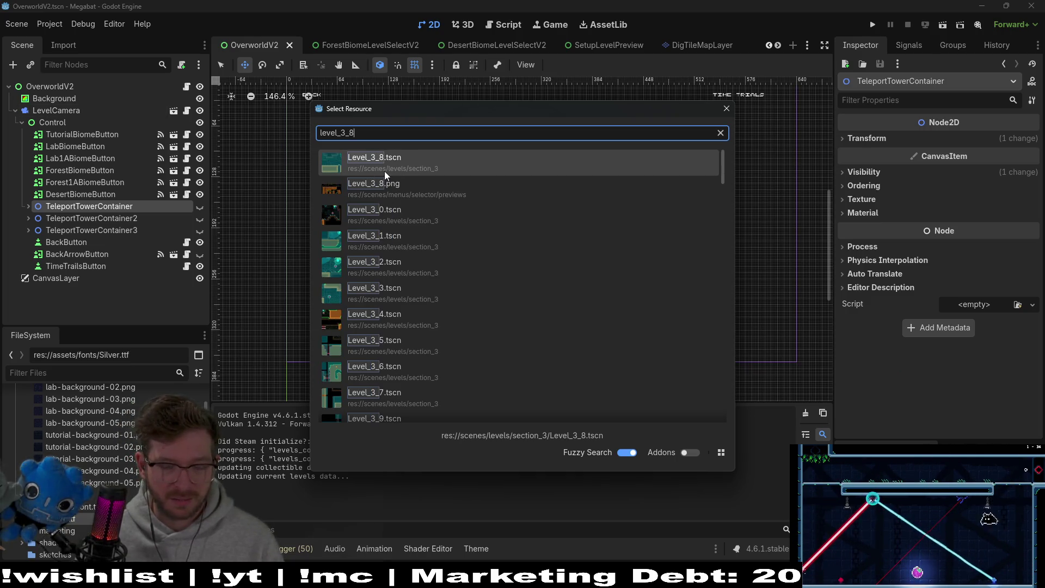
pyautogui.press('BackSpace')
pyautogui.write('7')
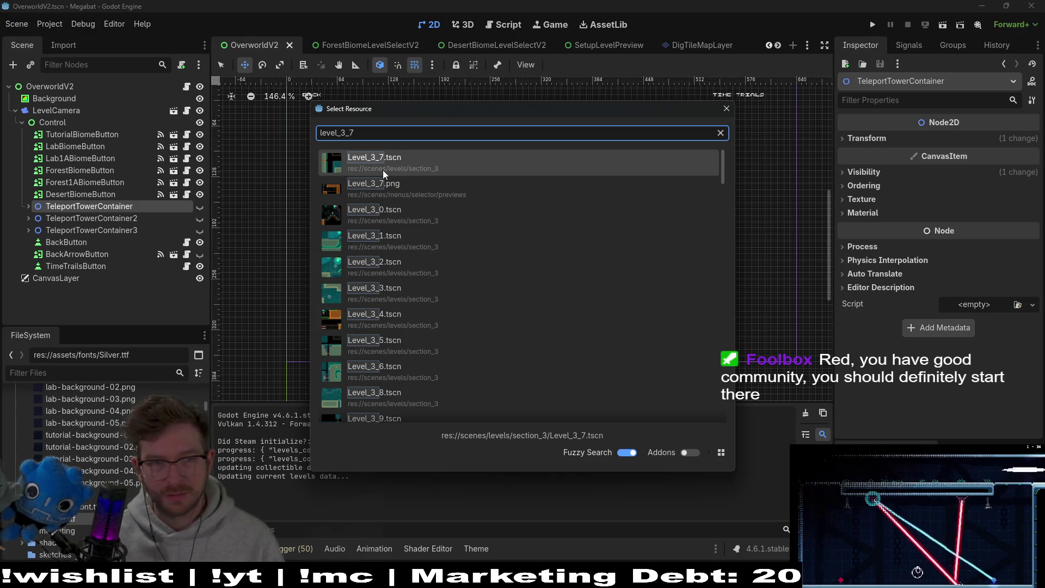
pyautogui.click(384, 170)
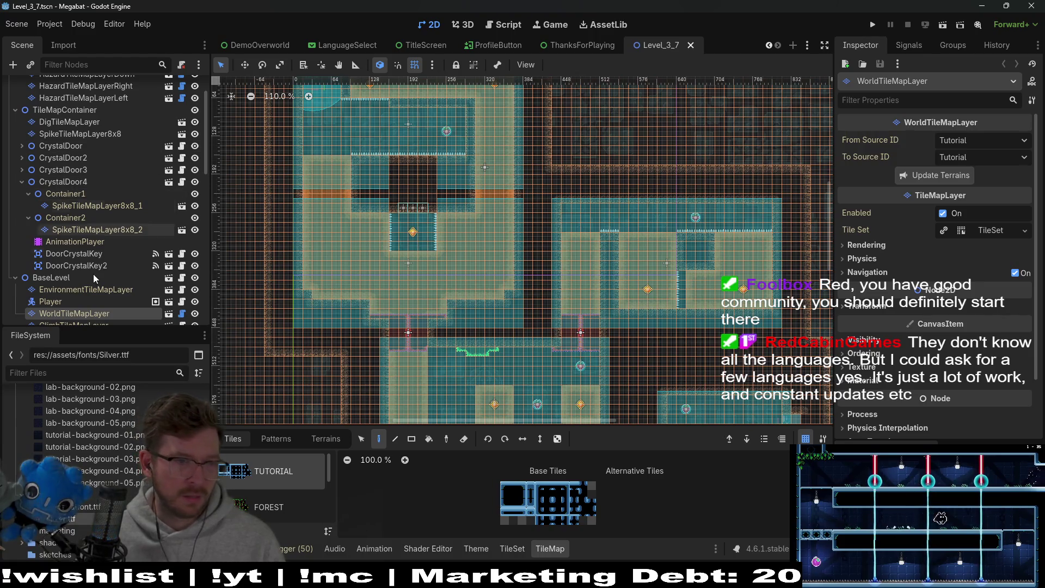
# Inspect Container1, CrystalDoor4, FalseTileMapLayer and BreakableBlockContainer in the Scene tree
pyautogui.click(74, 194)
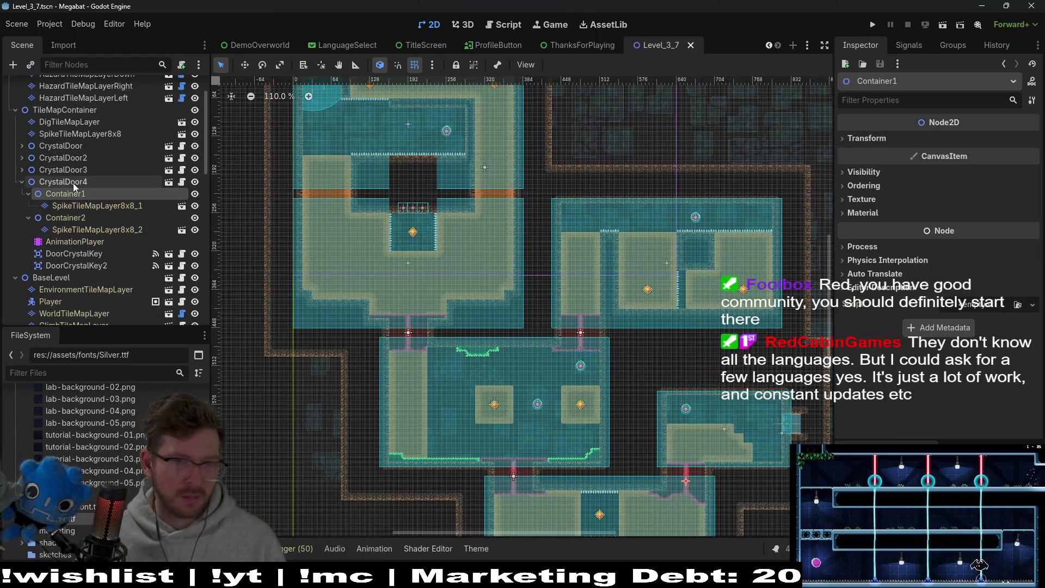
pyautogui.click(73, 183)
pyautogui.scroll(-5, 100, 216)
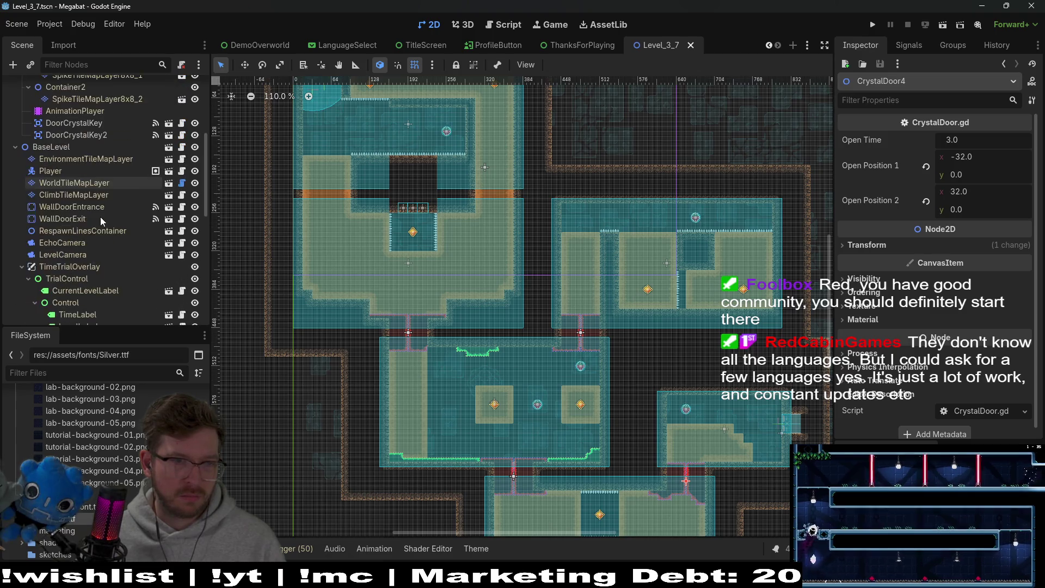
pyautogui.scroll(-10, 100, 217)
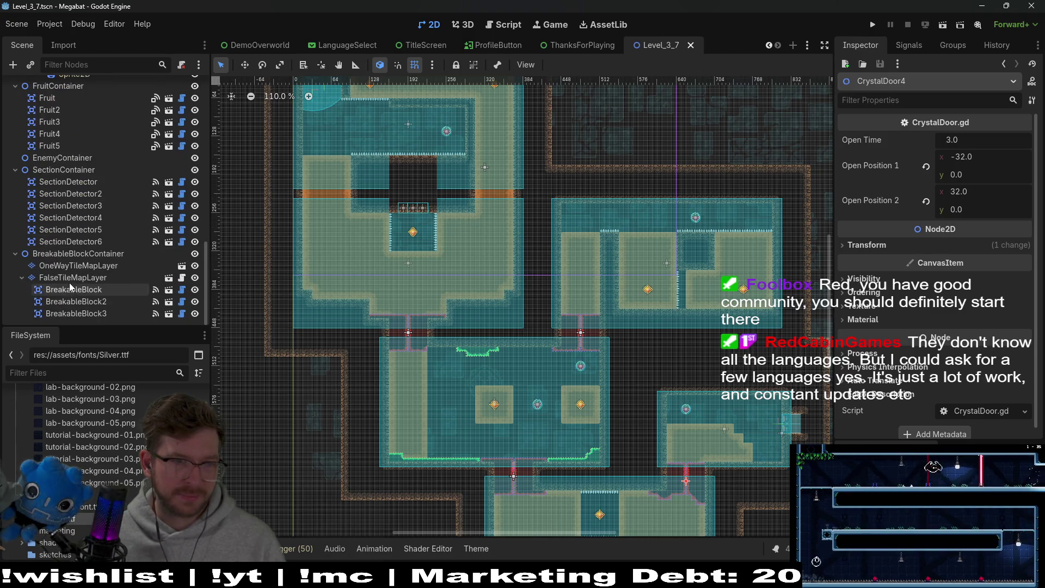
pyautogui.click(73, 274)
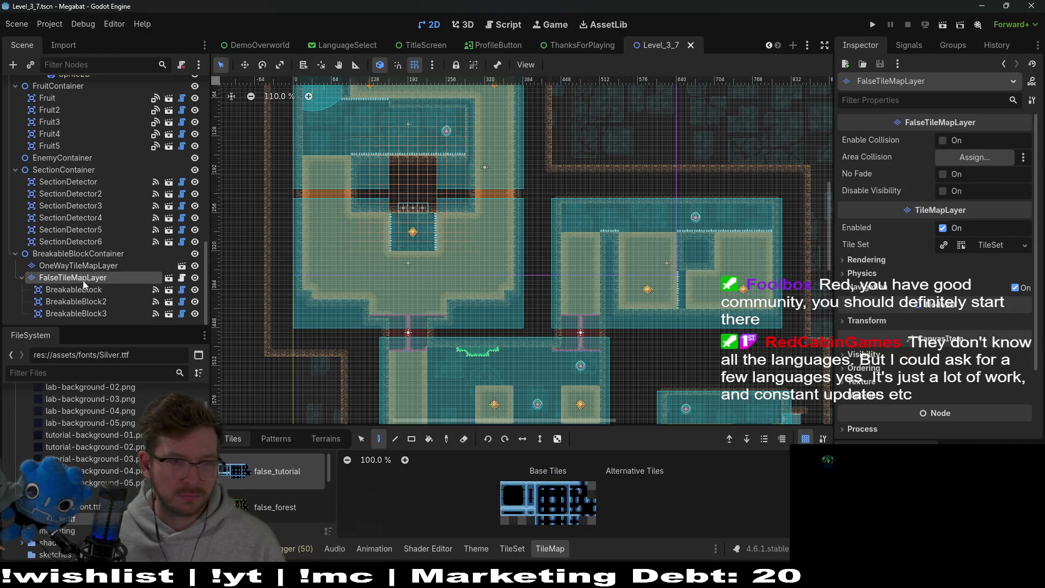
pyautogui.click(62, 255)
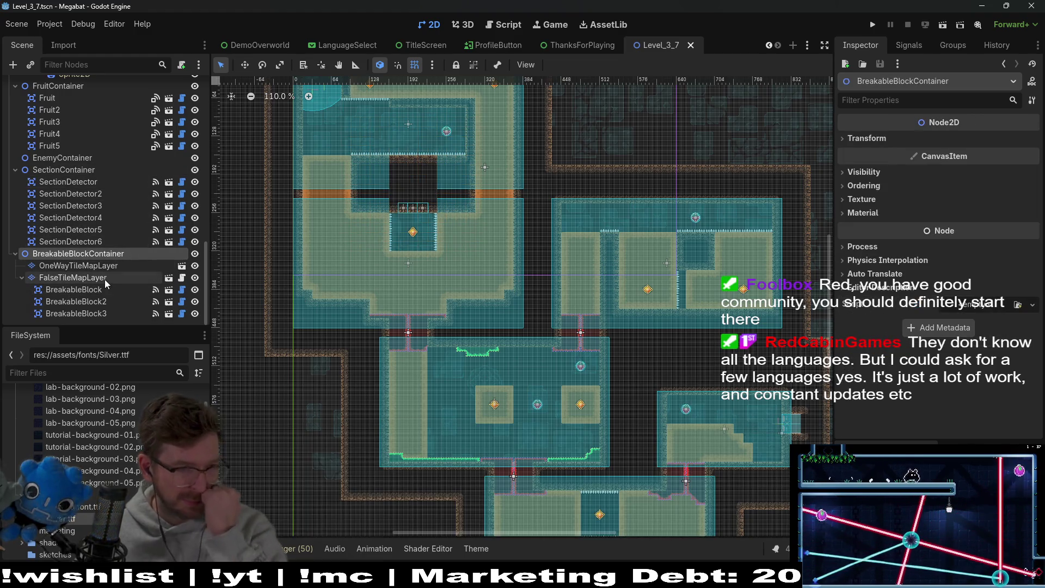
pyautogui.scroll(10, 74, 239)
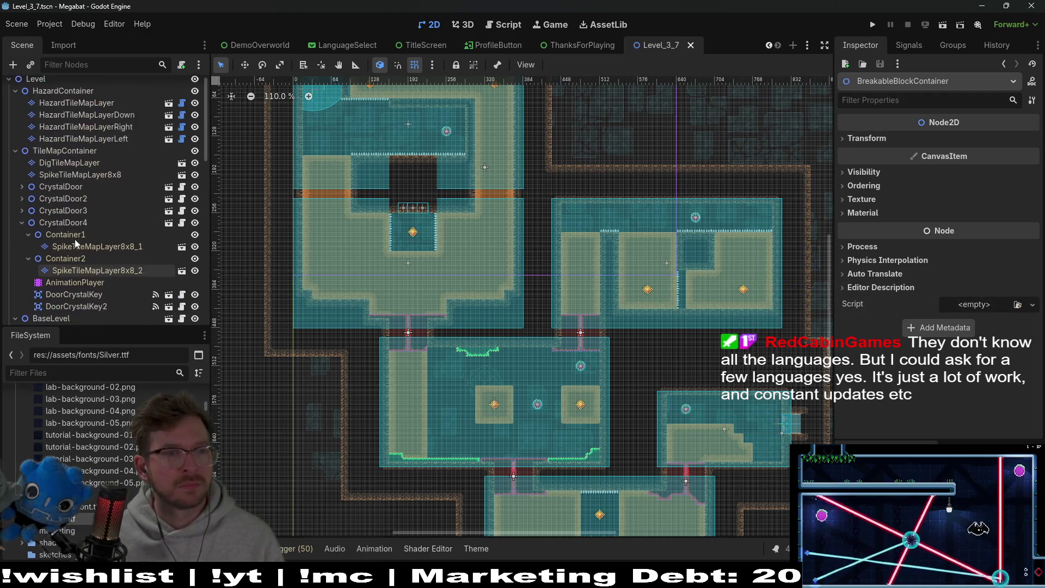
# Select HazardContainer and drag it up and to the right with the Move tool
pyautogui.click(94, 99)
pyautogui.scroll(3, 507, 271)
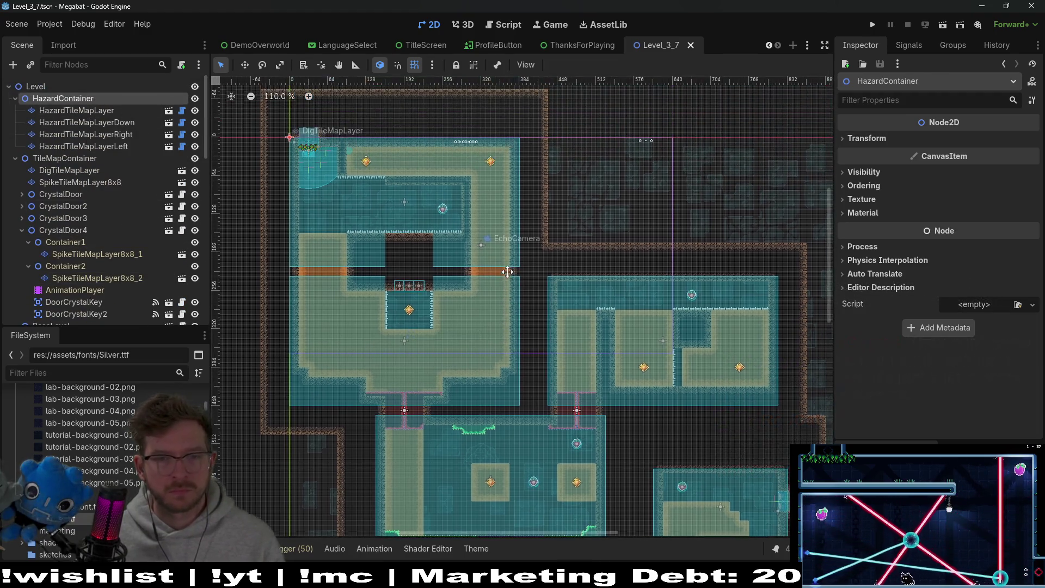
pyautogui.scroll(-3, 508, 272)
pyautogui.press('w')
pyautogui.moveTo(459, 248); pyautogui.dragTo(670, 133)
# Run Level_3_7 and fly the bat toward the strawberry and up into the orange tunnel
pyautogui.click(937, 26)
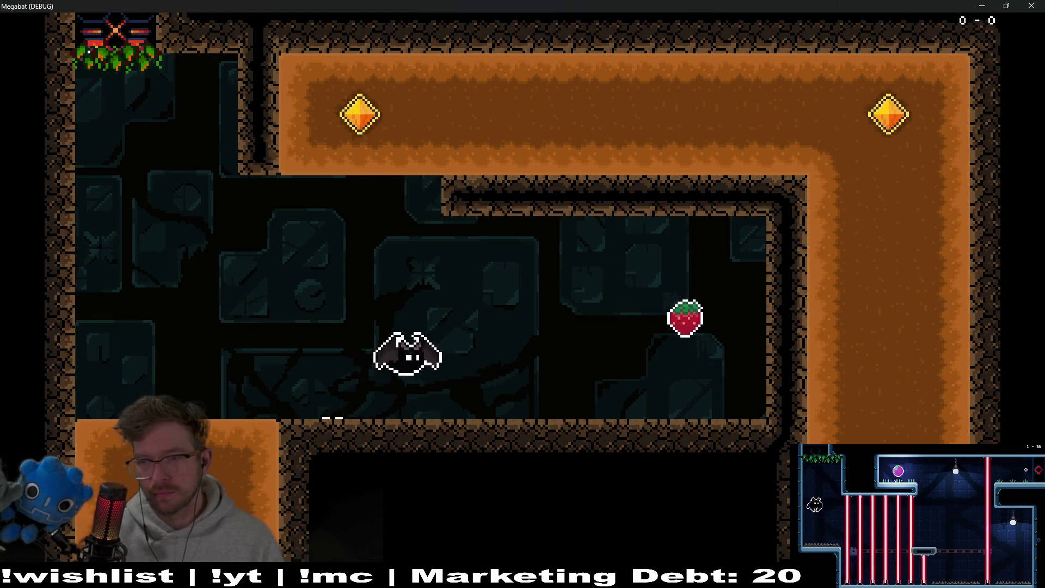
pyautogui.press('Right')
pyautogui.press('Up')
pyautogui.press('Left')
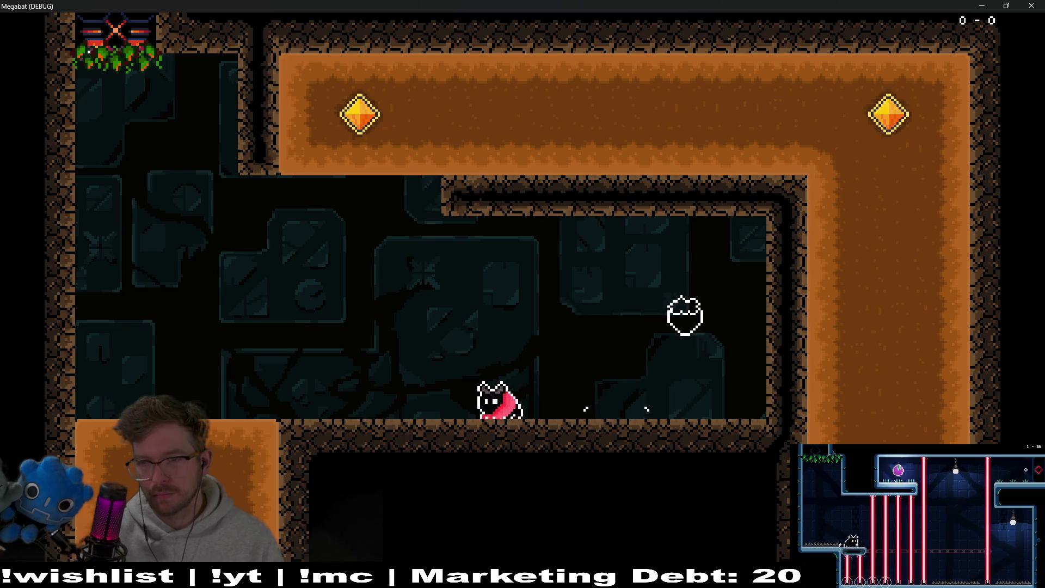
pyautogui.press('Up')
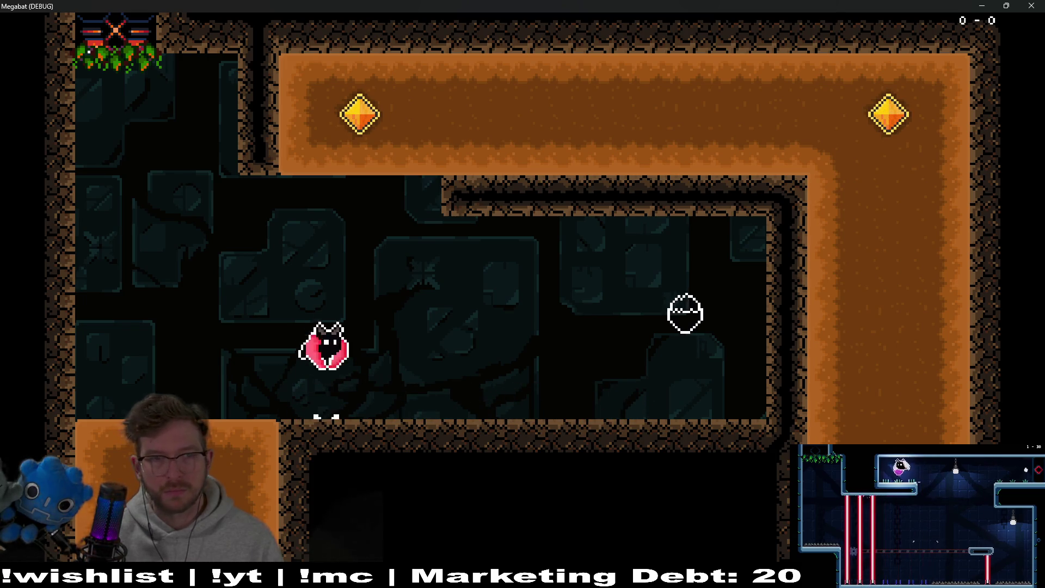
pyautogui.press('Up')
pyautogui.press('Left')
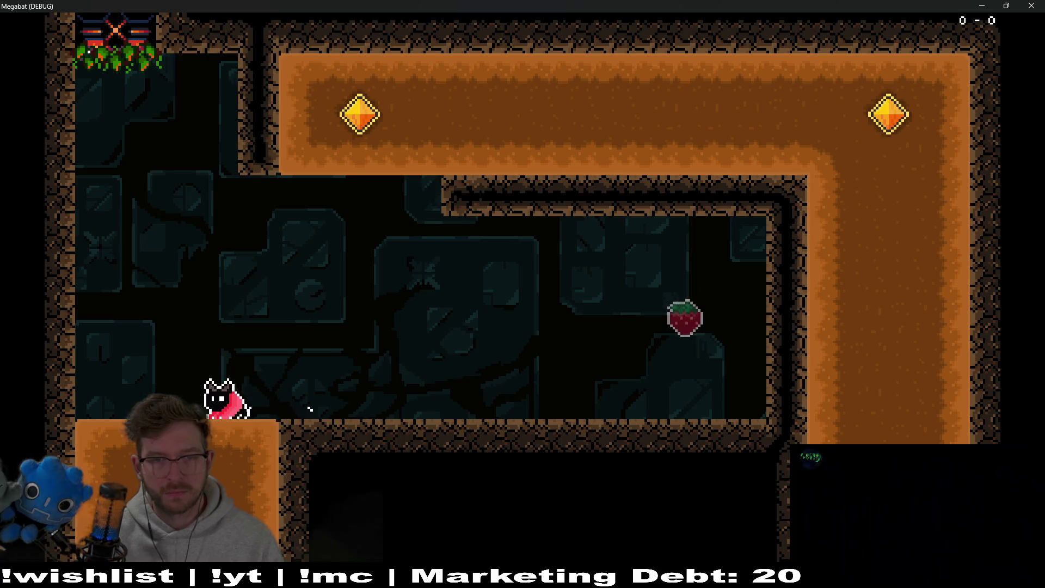
pyautogui.press('Up')
pyautogui.press('Right')
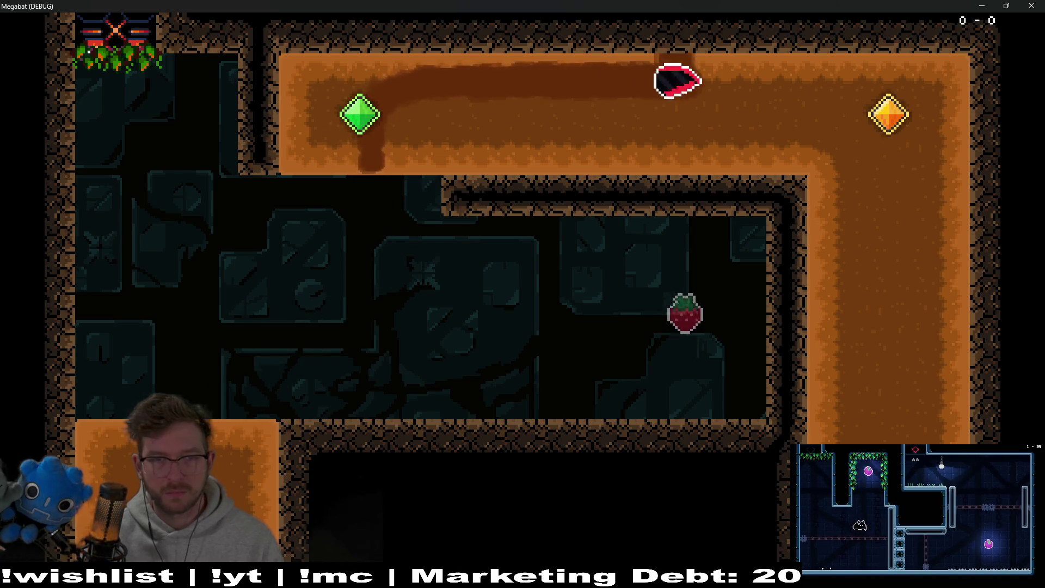
# Land on the ledge, take the strawberry and dig right along the orange tunnel past the green gem
pyautogui.press('Left')
pyautogui.press('Down')
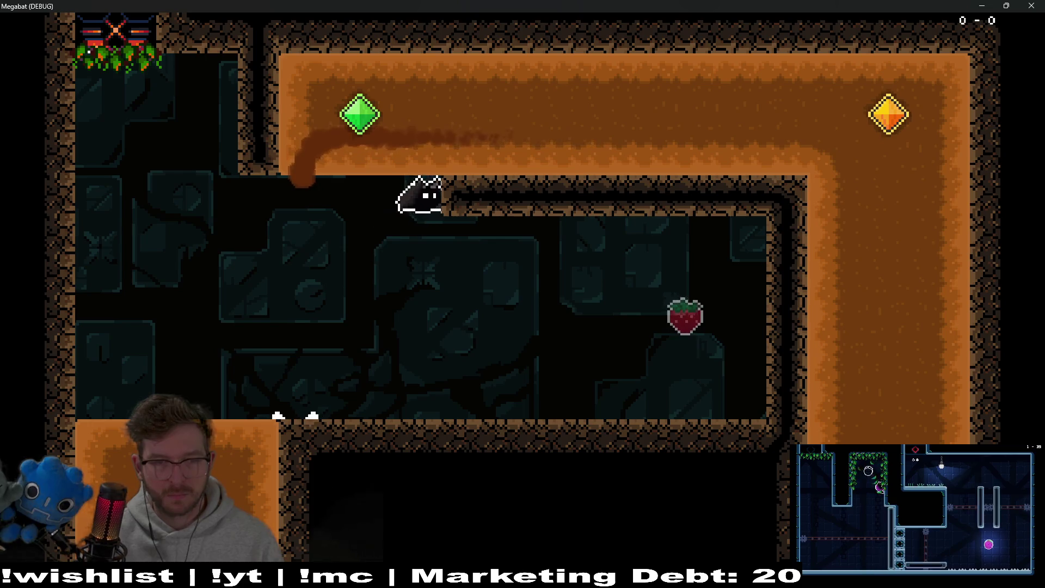
pyautogui.press('Right')
pyautogui.press('Up')
pyautogui.press('Left')
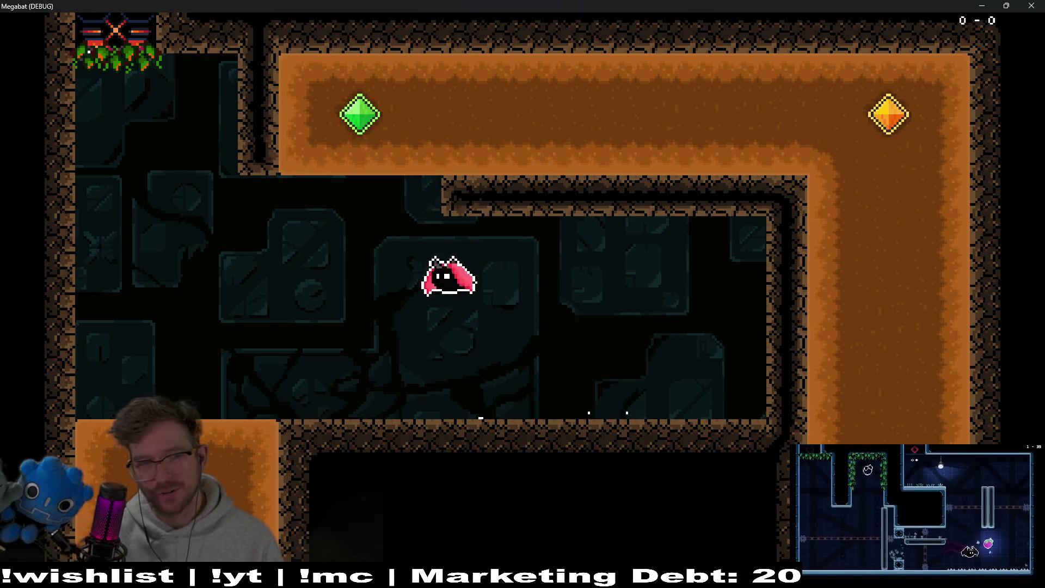
pyautogui.press('Up')
pyautogui.press('Right')
pyautogui.press('Left')
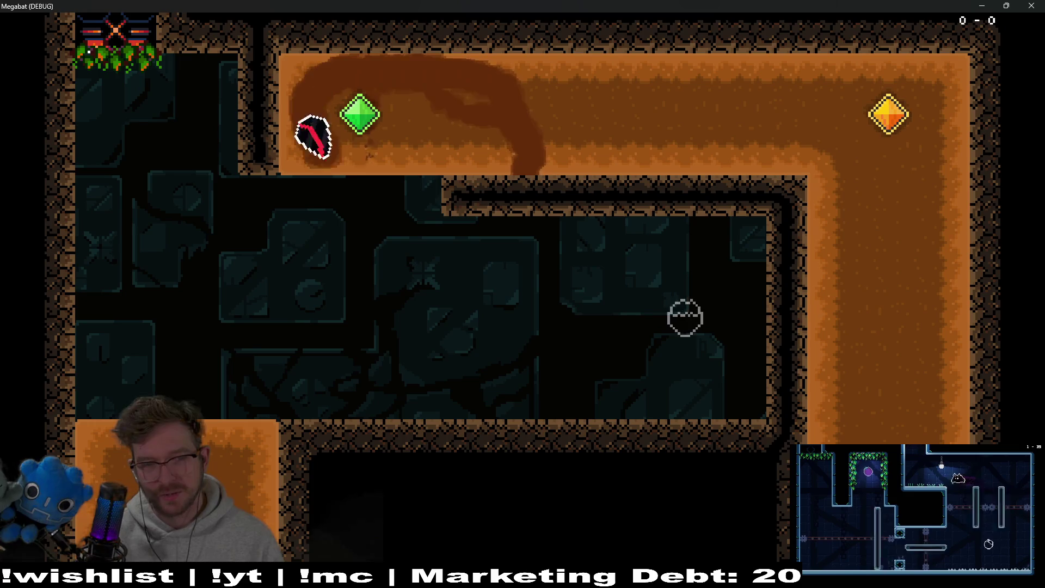
# Drop to the floor, collect the strawberry again, then close the game
pyautogui.press('Right')
pyautogui.press('Left')
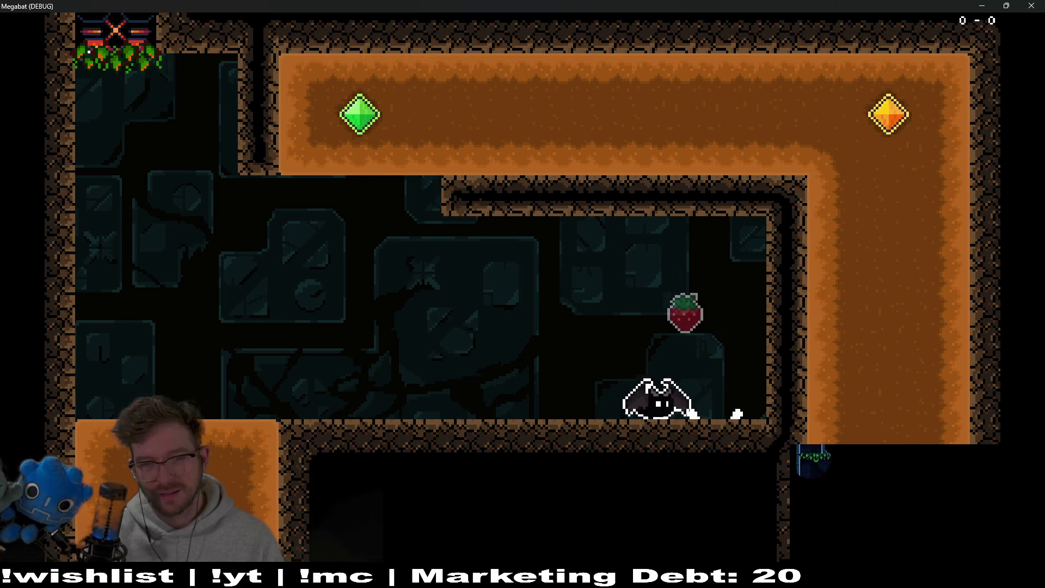
pyautogui.press('Up')
pyautogui.press('Left')
pyautogui.press('Up')
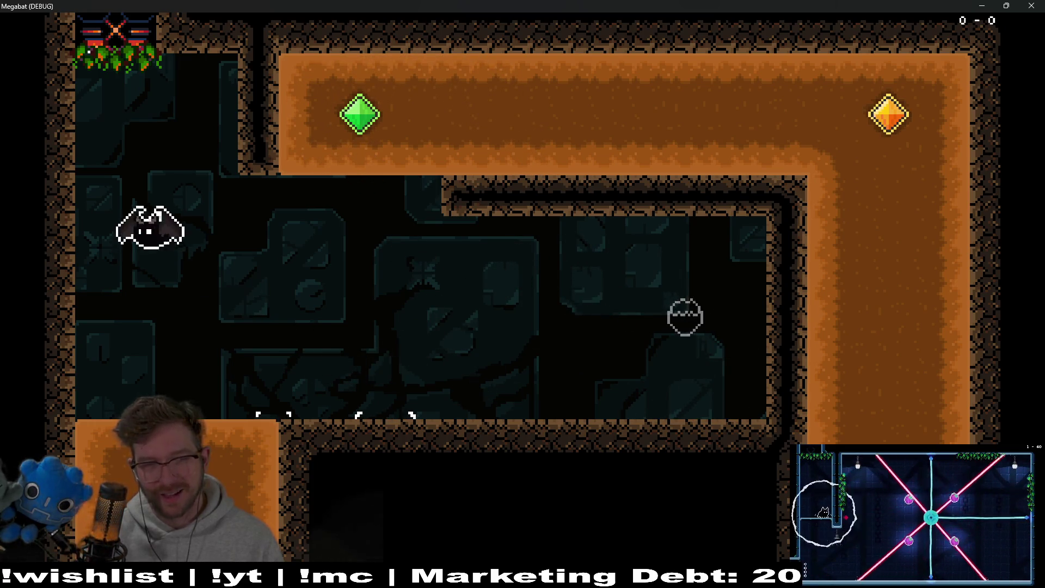
pyautogui.press('Right')
pyautogui.press('Left')
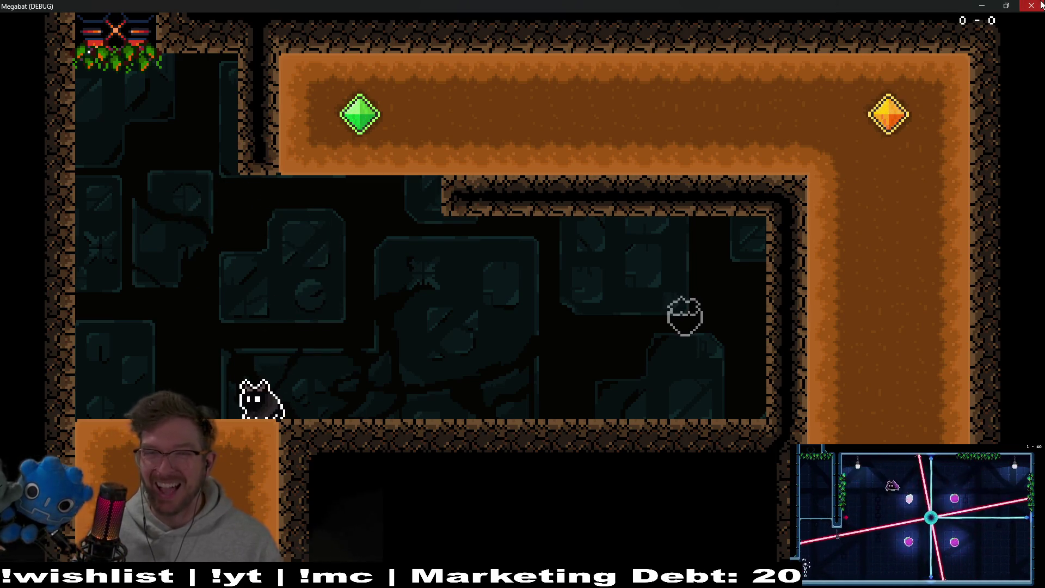
pyautogui.click(1040, 4)
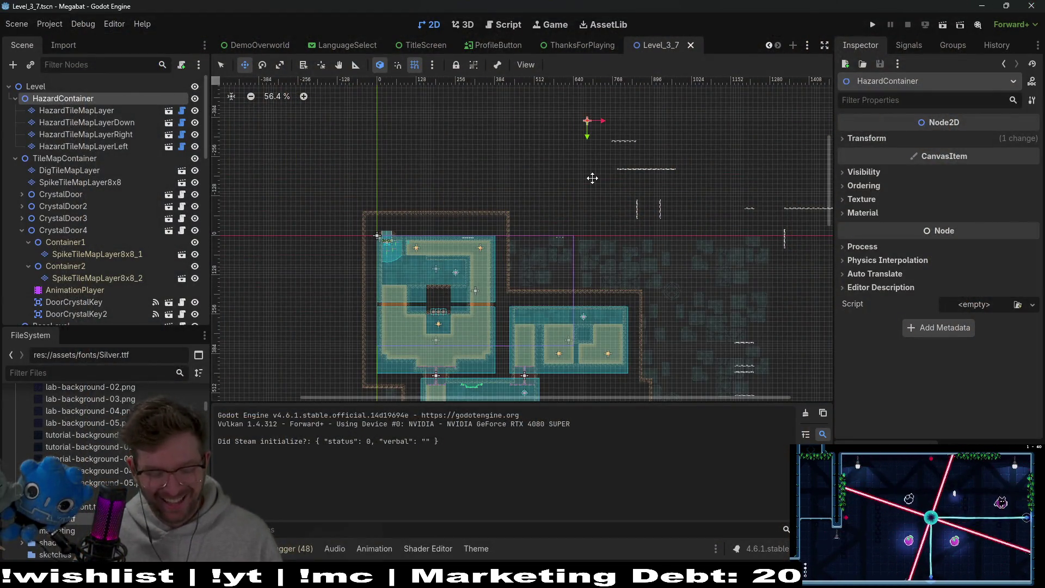
# Undo the HazardContainer move, save Level_3_7.tscn and close its tab, then switch to the task board
pyautogui.hotkey('ctrl', 'z')
pyautogui.scroll(-4, 582, 269)
pyautogui.hotkey('ctrl', 's')
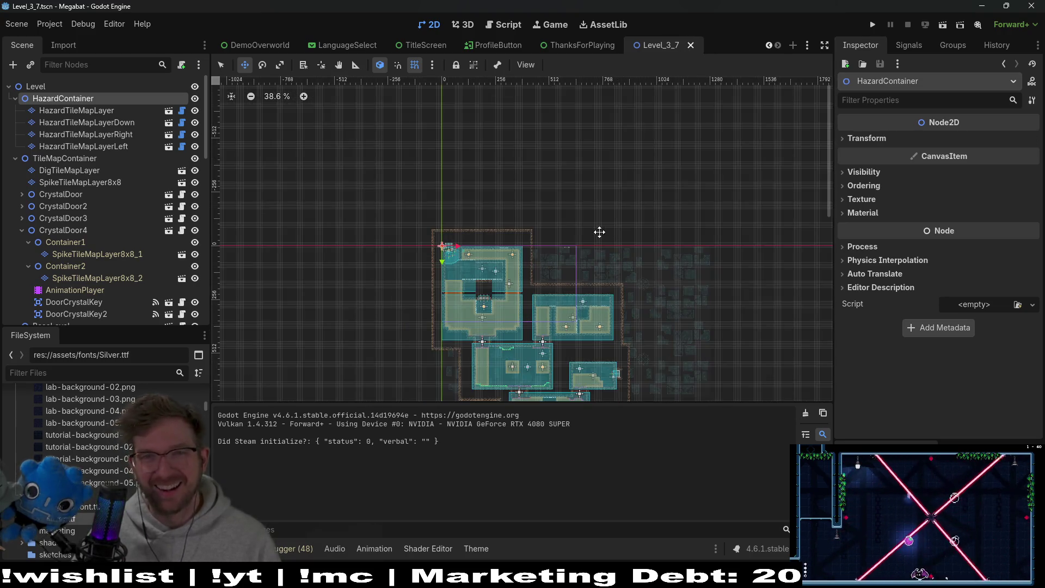
pyautogui.middleClick(662, 45)
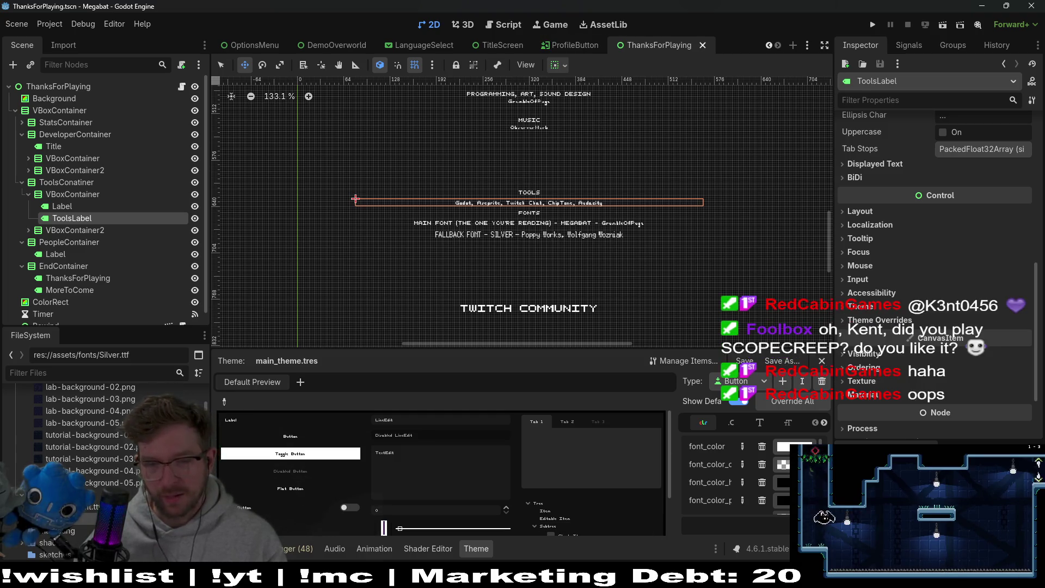
pyautogui.hotkey('alt', 'Tab')
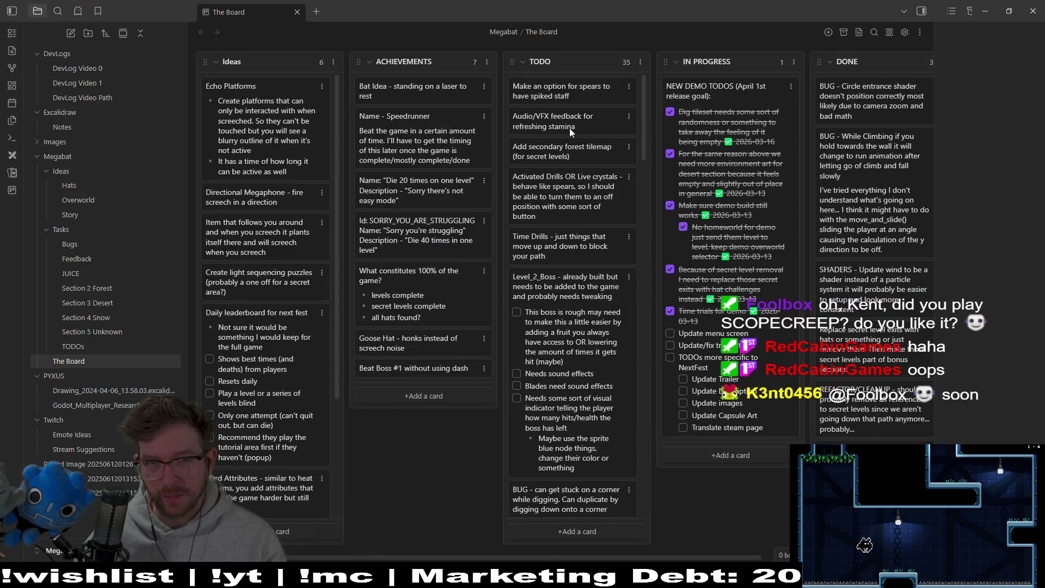
# Move the Audio/VFX stamina card to the top of TODO and tick Update/fix translations
pyautogui.moveTo(569, 128); pyautogui.dragTo(573, 93)
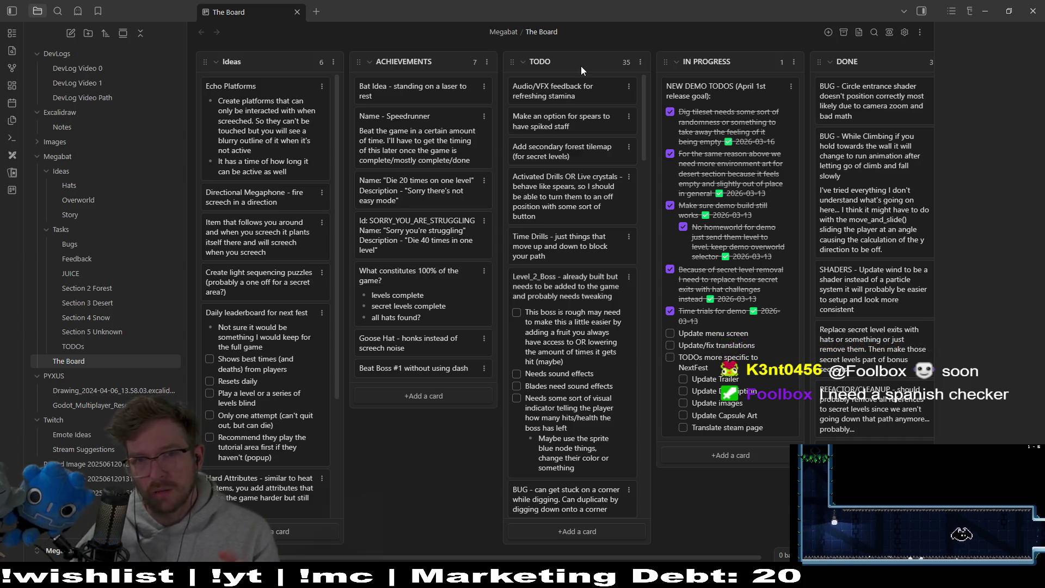
pyautogui.click(670, 345)
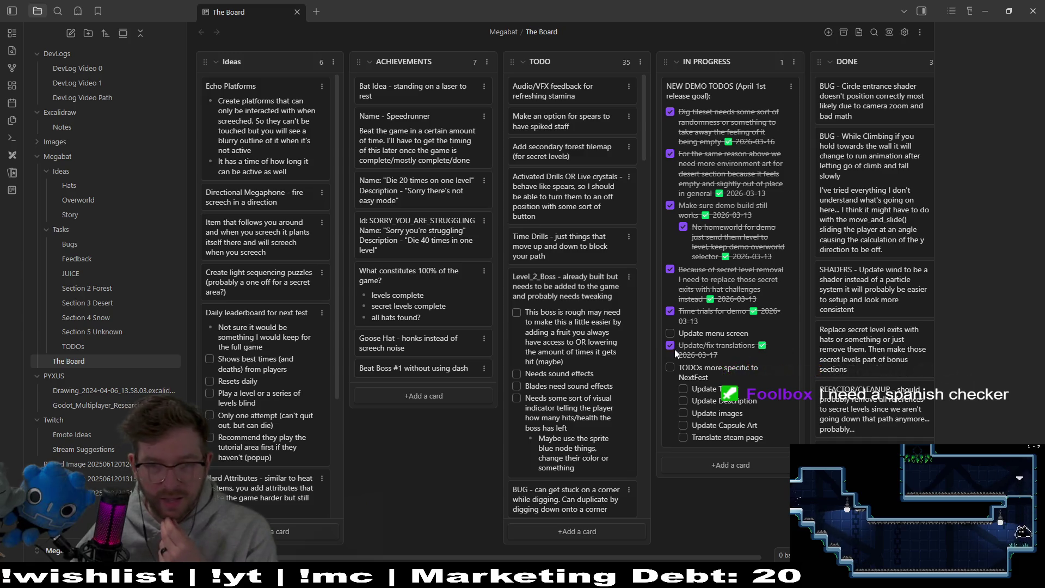
pyautogui.click(669, 345)
pyautogui.click(670, 345)
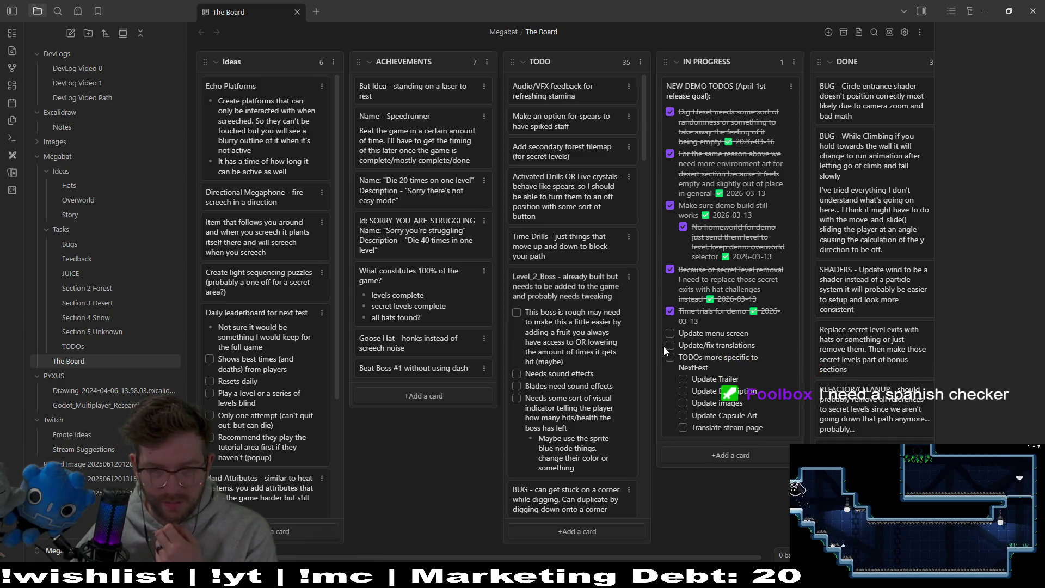
# Edit the NEW DEMO TODOS card, untick Update/fix translations and select the NextFest subtask lines
pyautogui.doubleClick(740, 354)
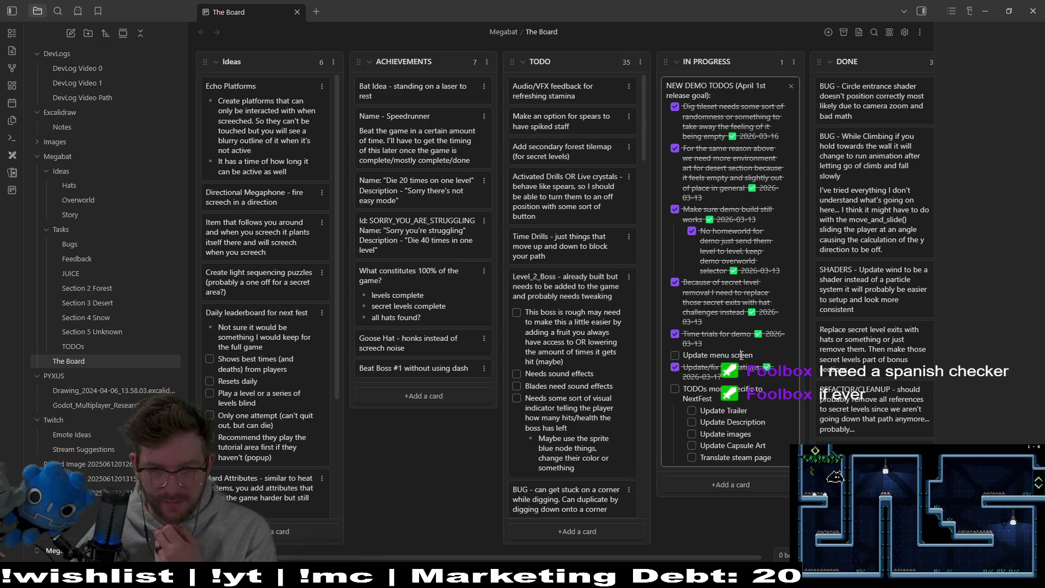
pyautogui.click(674, 367)
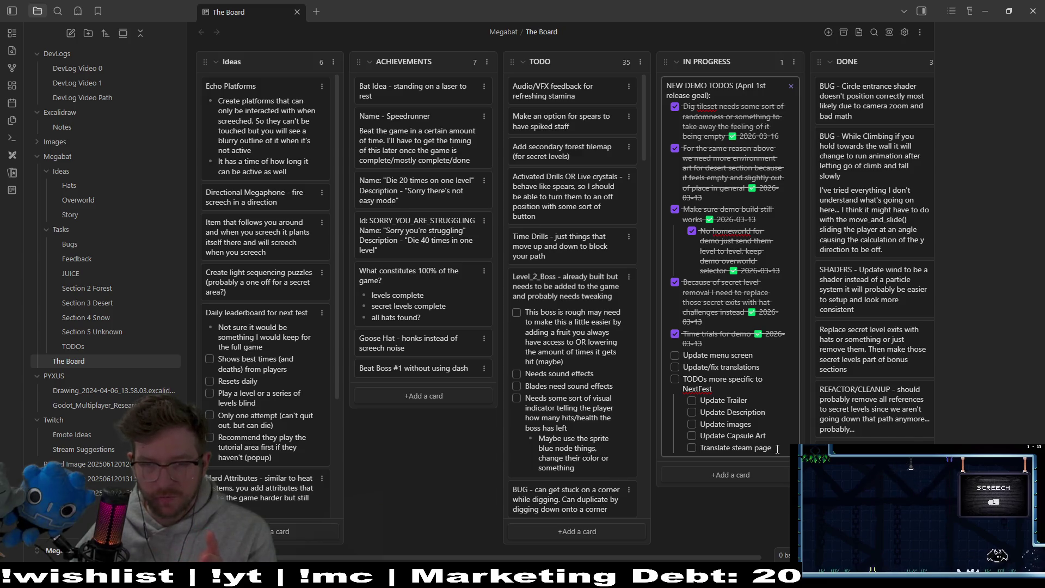
pyautogui.moveTo(777, 448); pyautogui.dragTo(699, 402)
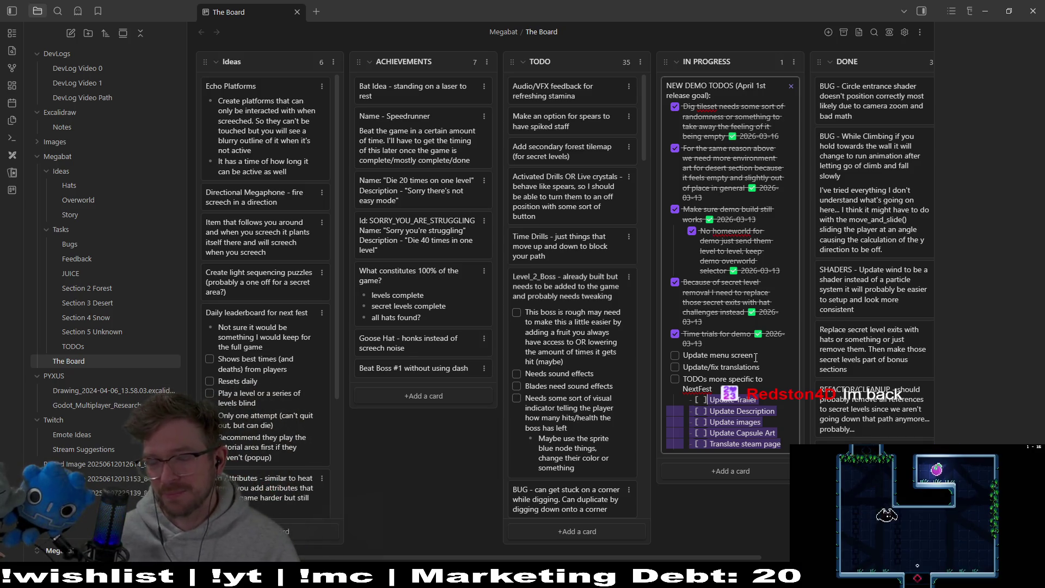
pyautogui.click(786, 442)
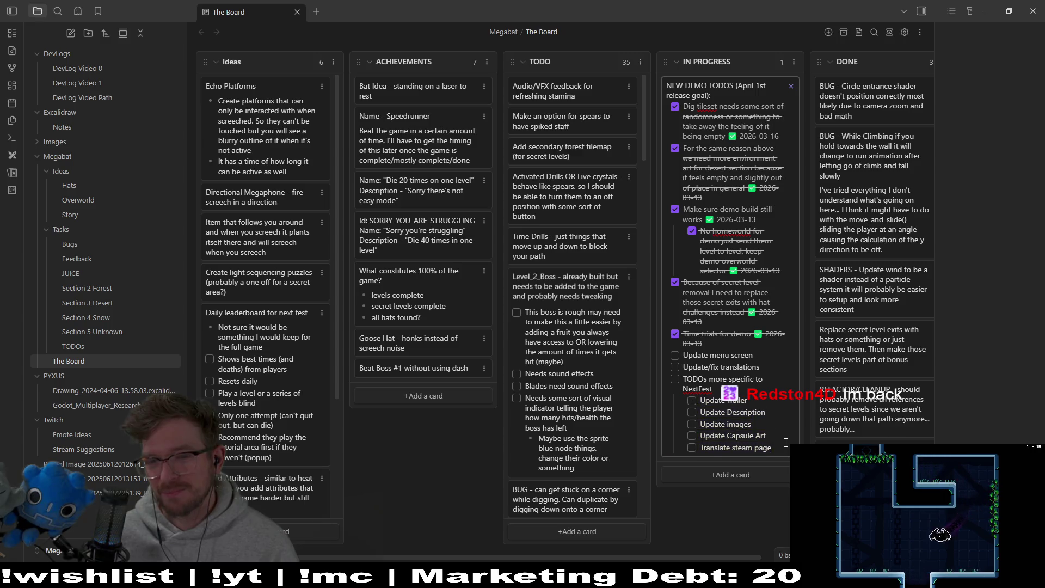